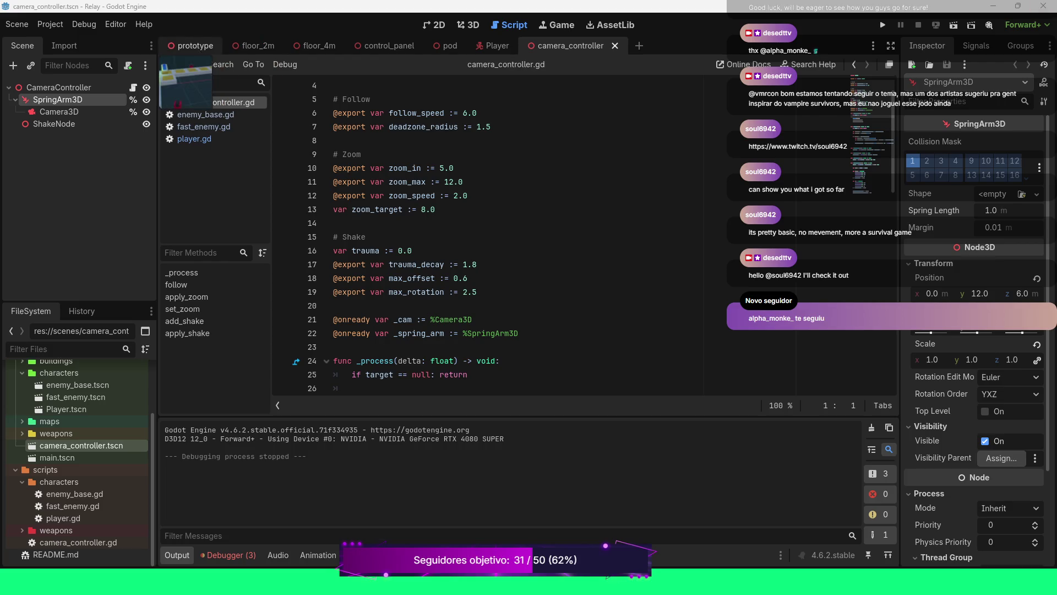
Return to the prototype.tscn scene and show its level layout in the 3D viewport.
left_click(203, 46)
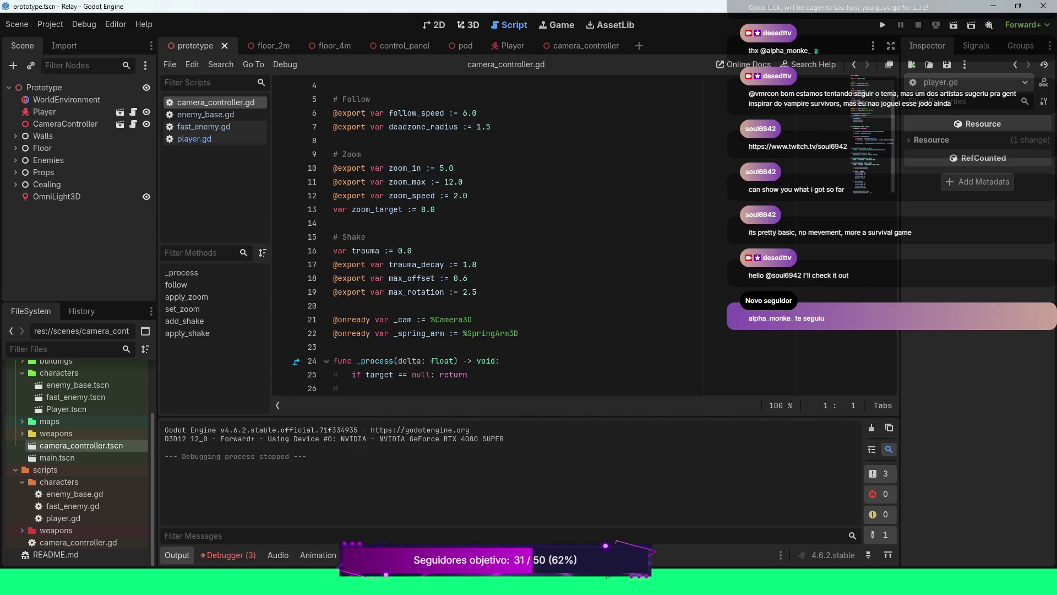
left_click(468, 24)
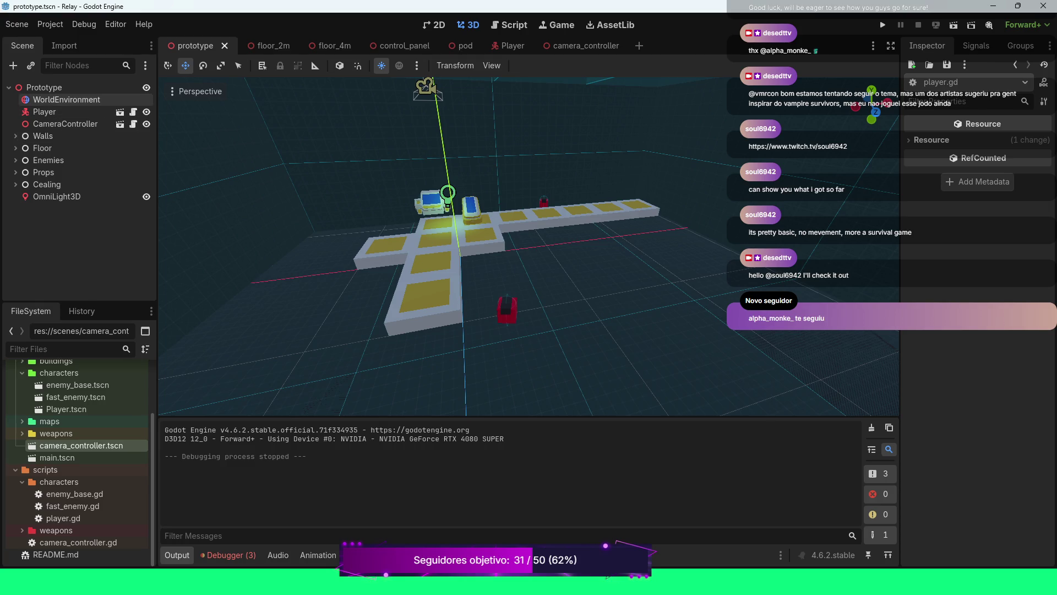
Check the Player's properties, then show the CameraController's follow speed 6.0 and Zoom Max 12.0.
left_click(44, 111)
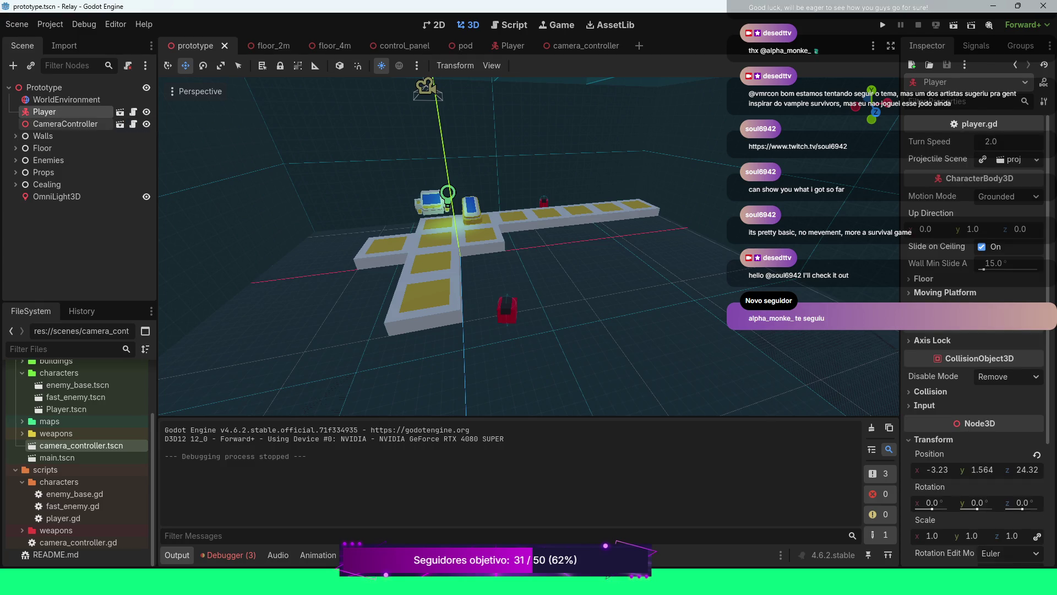
left_click(56, 124, "ctrl")
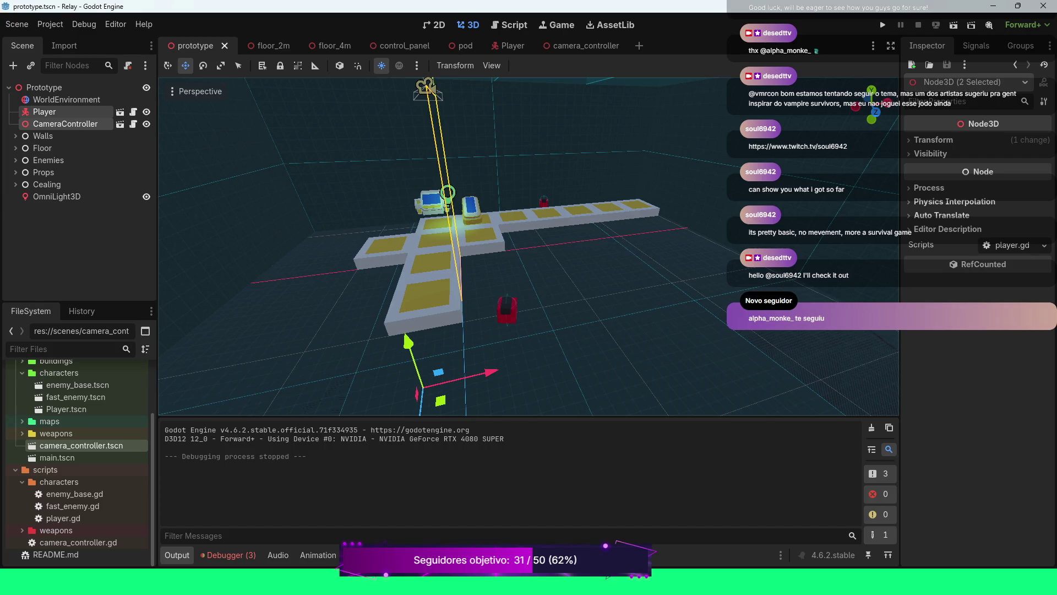
left_click(44, 111)
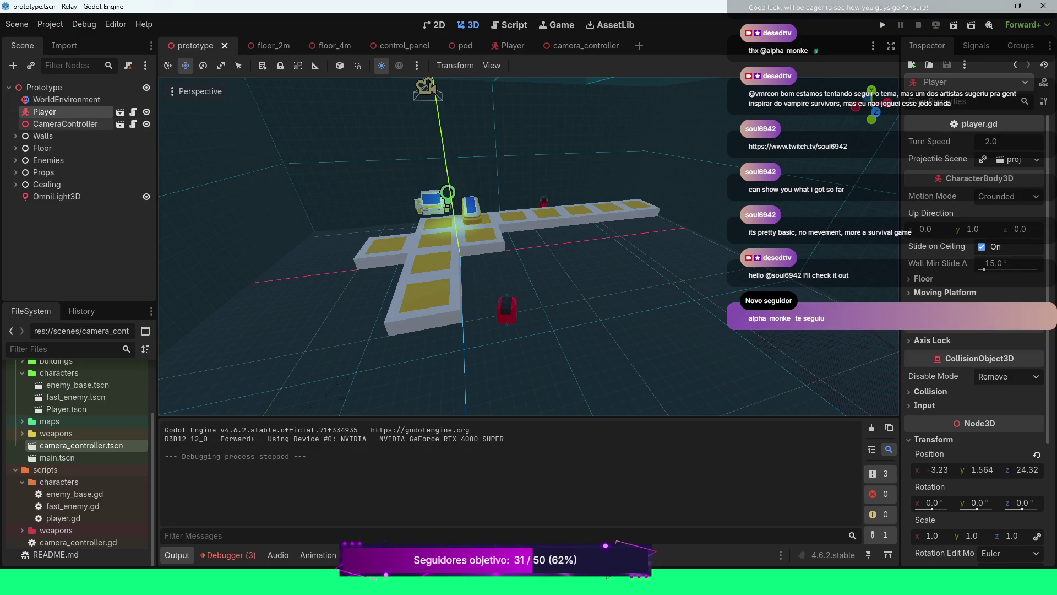
left_click(65, 123)
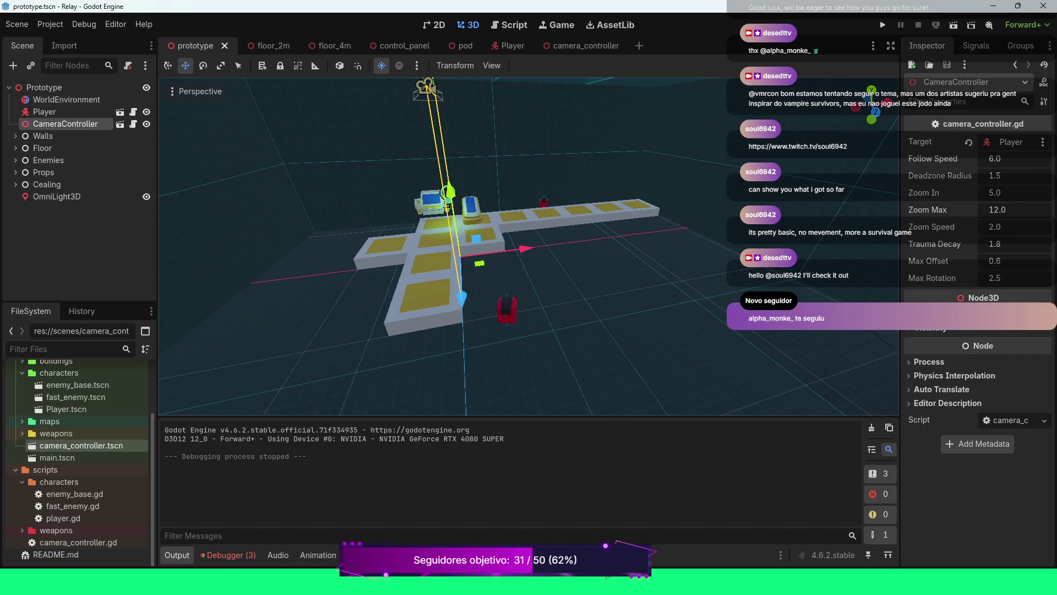
Review the Player, Prototype root and CameraController properties, then move to the control_panel scene.
left_click(44, 111)
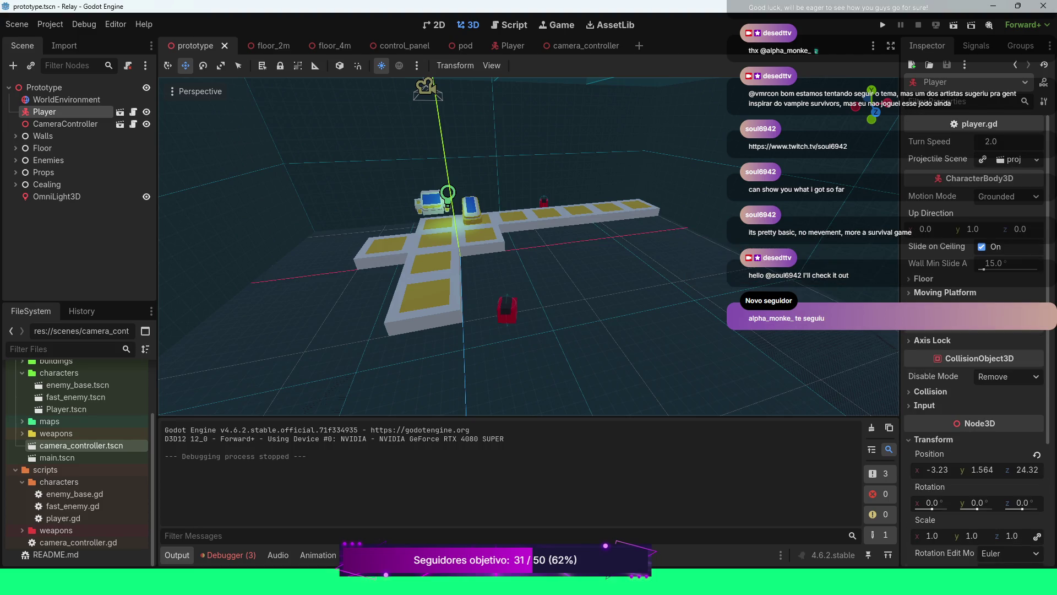
left_click(44, 87)
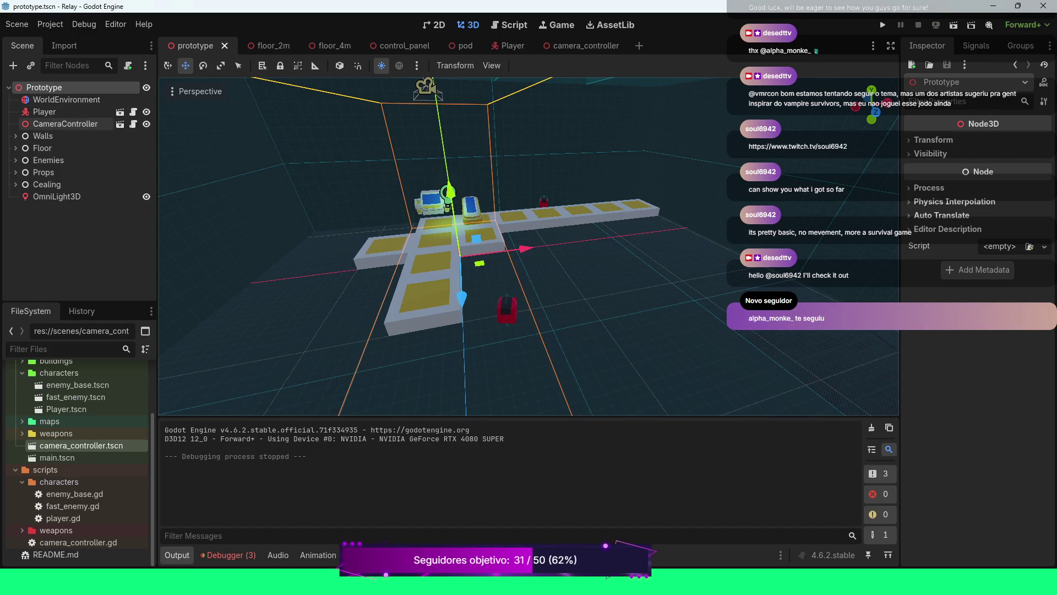
left_click(65, 123)
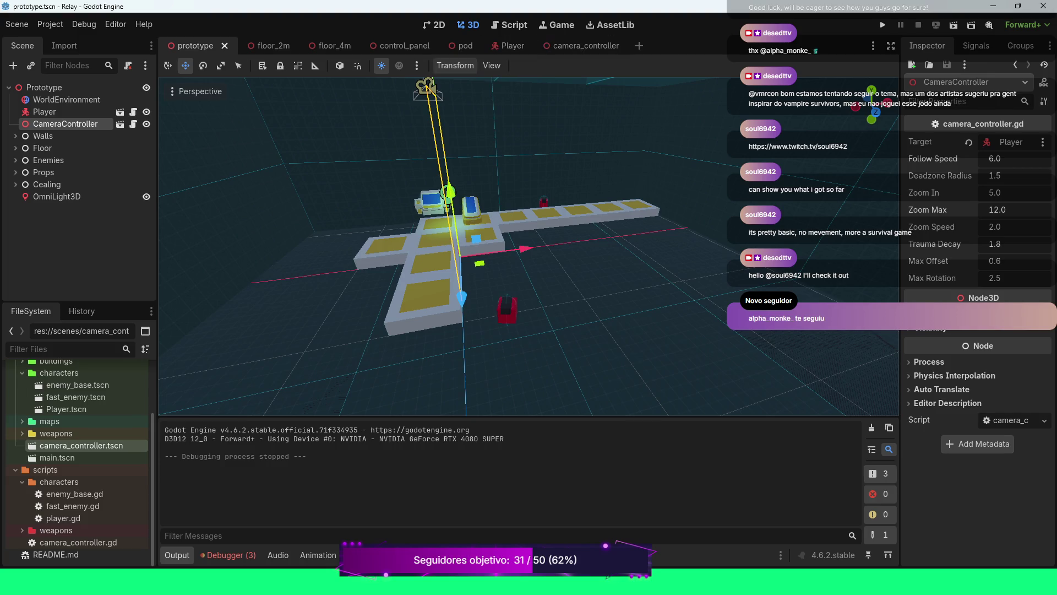
left_click(386, 46)
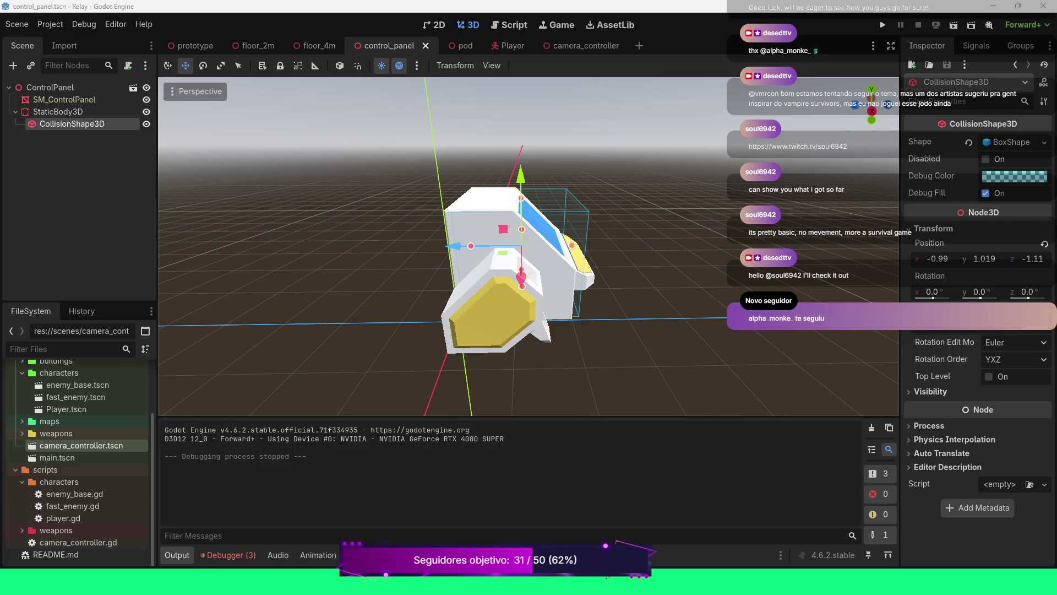
Bring Discord to the front and maximize it to view the teammate's shared screen.
key("alt+Tab")
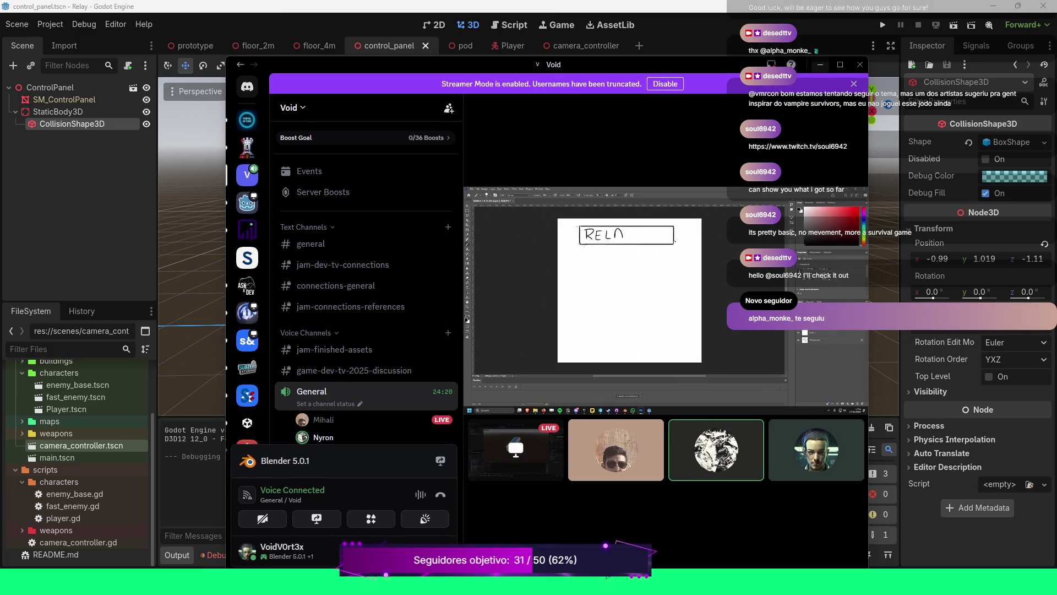
left_click(839, 64)
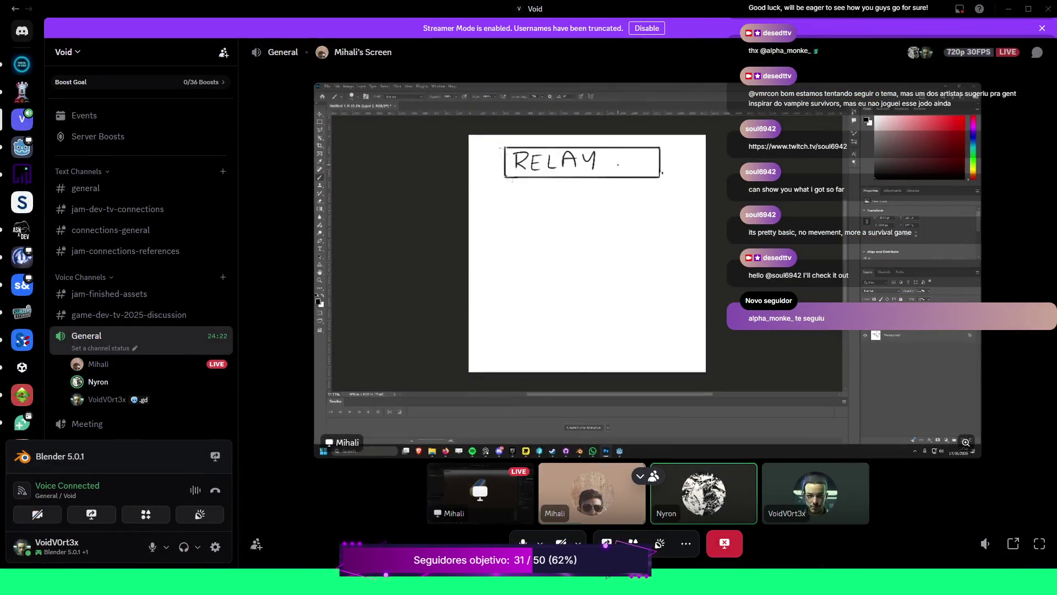
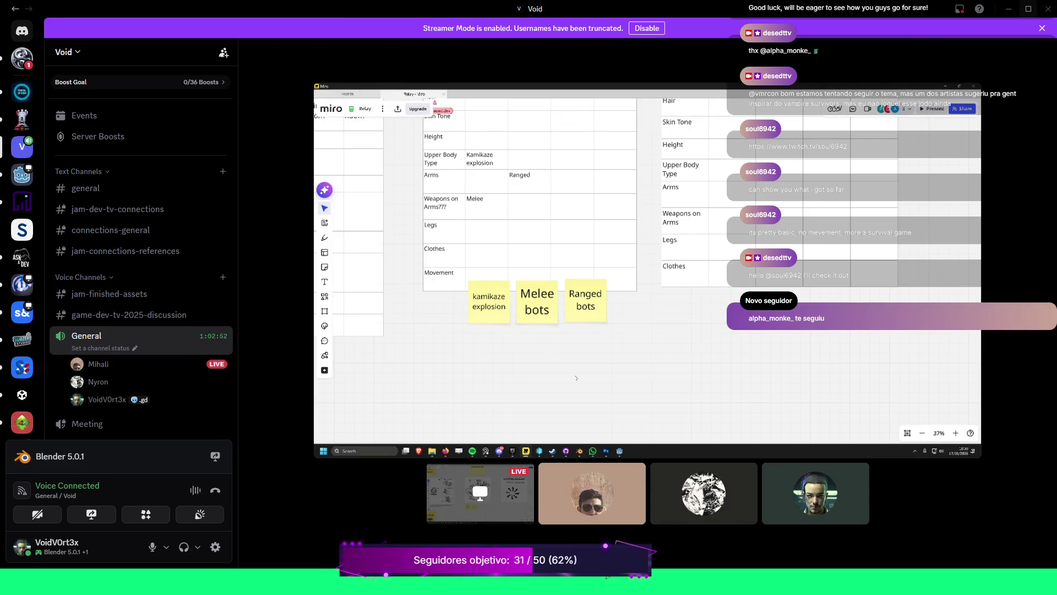
Minimize the Discord call window to bring the Godot control_panel scene back into view.
key("super+Down")
key("super+Down")
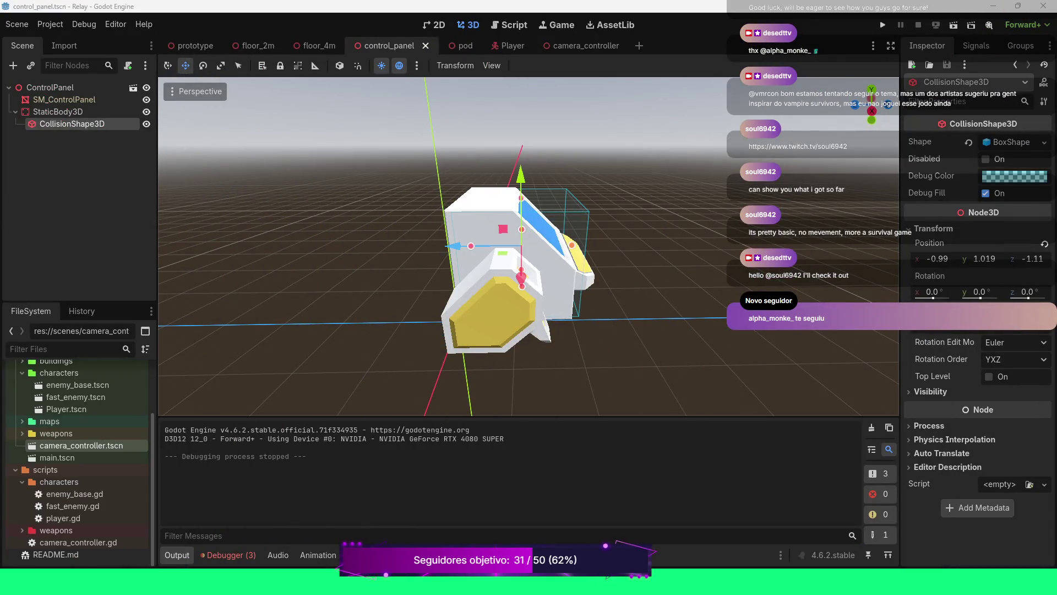